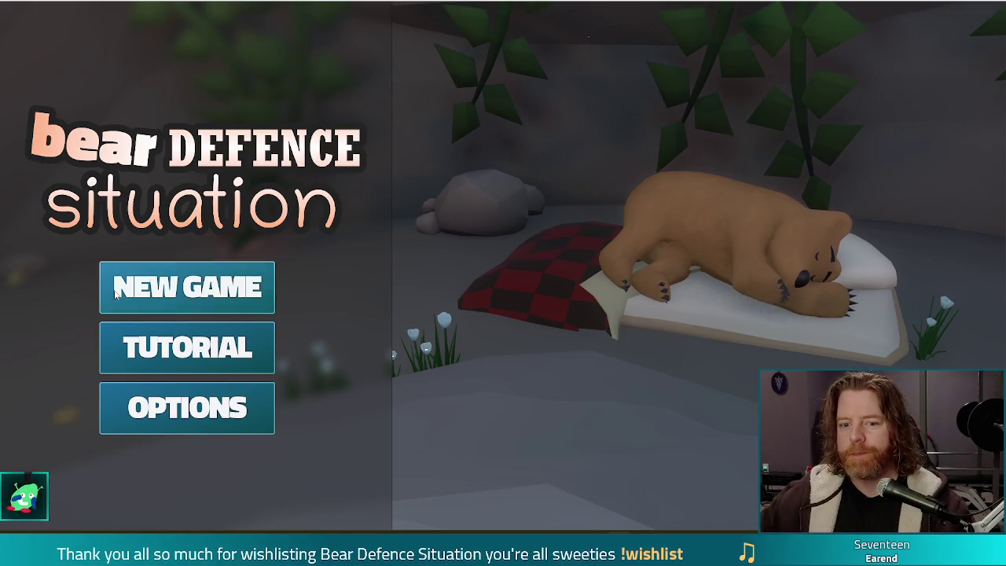
Start a new game and open the bear's shop offering Key, Bottle and Raspberries and Tea.
left_click(187, 287)
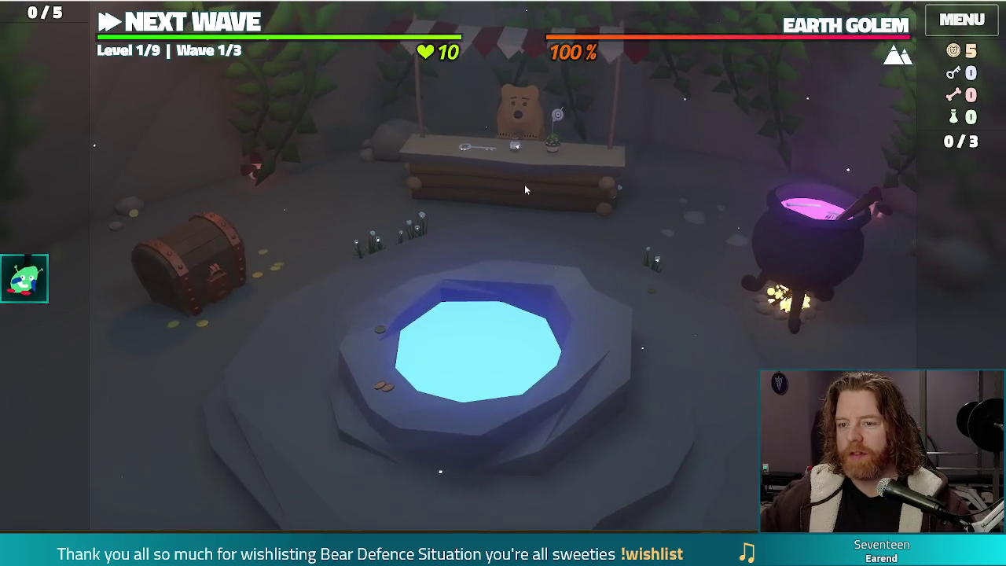
left_click(525, 184)
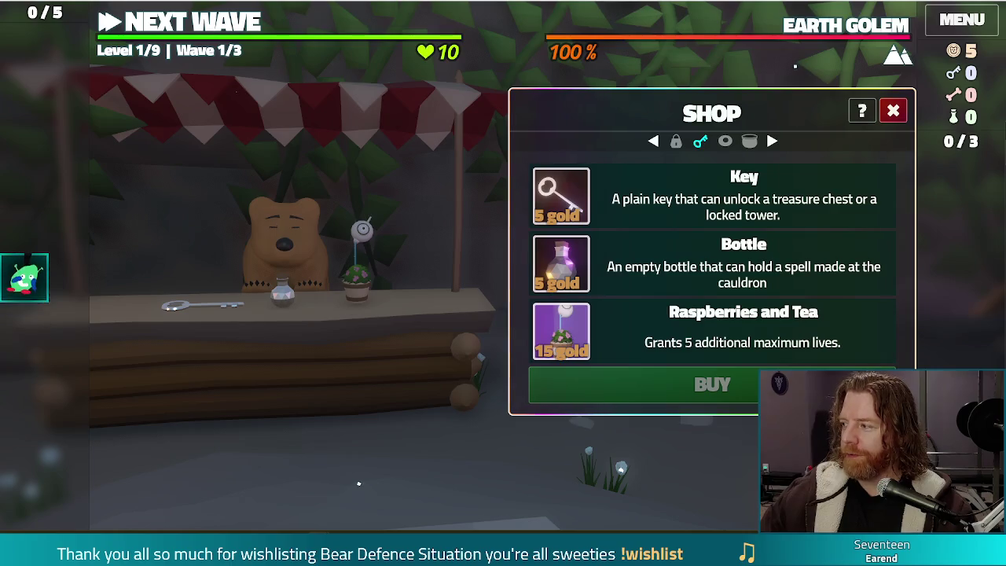
key("alt+Tab")
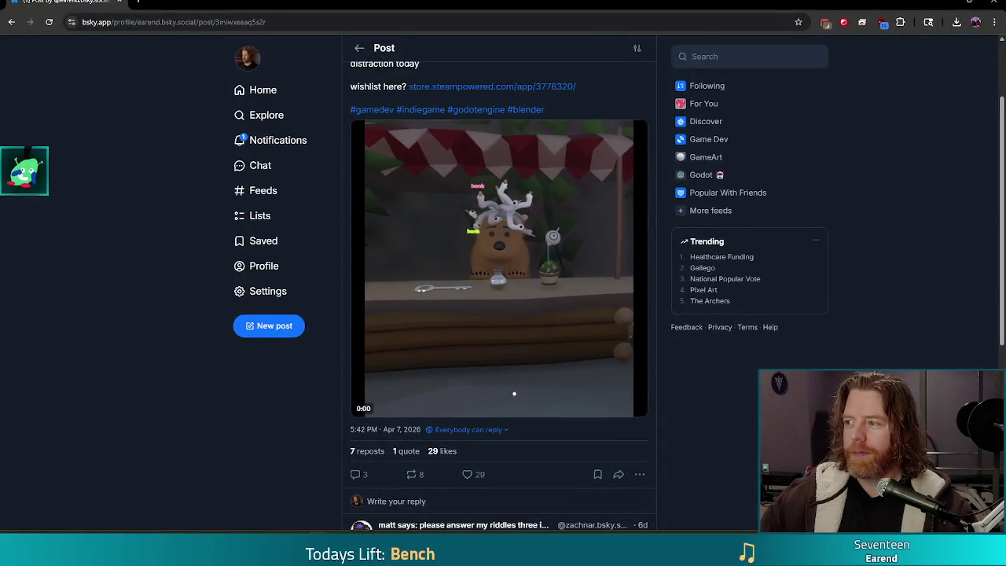
Watch the Bluesky post's bear-shop video full screen, then exit back to the post.
left_click(637, 406)
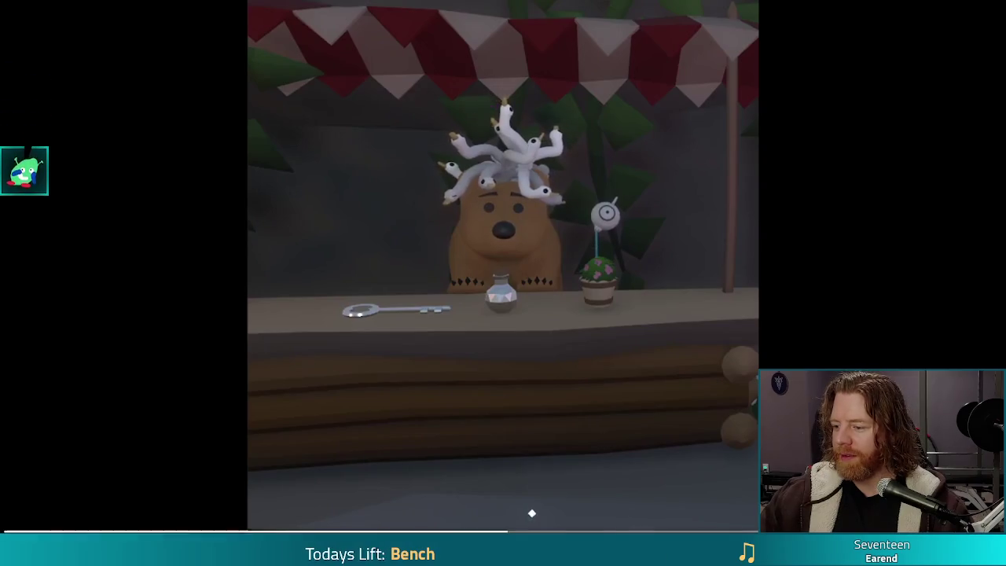
key("Escape")
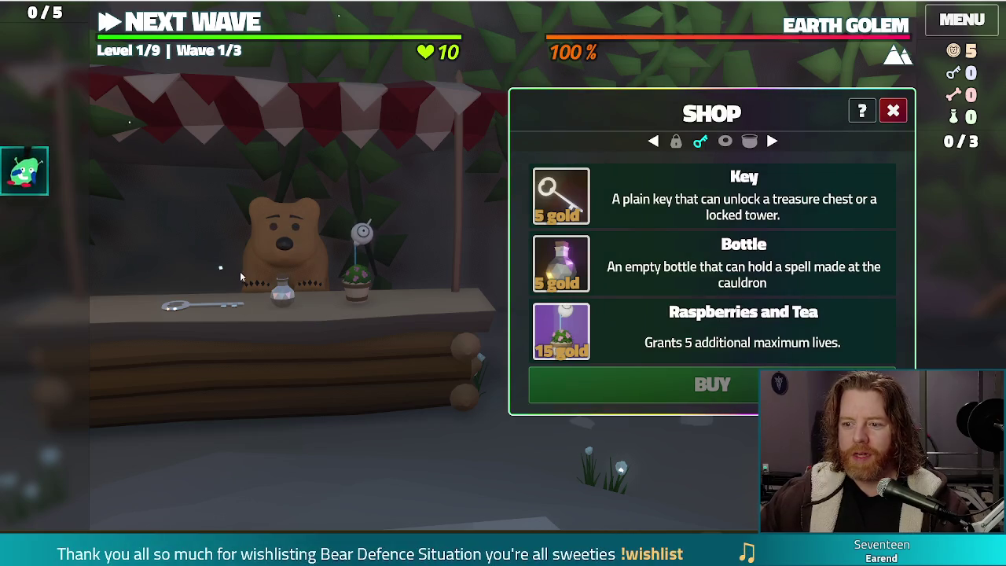
Close the Shop panel and open the cauldron offering 1 of 3 spells for added bones.
left_click(893, 111)
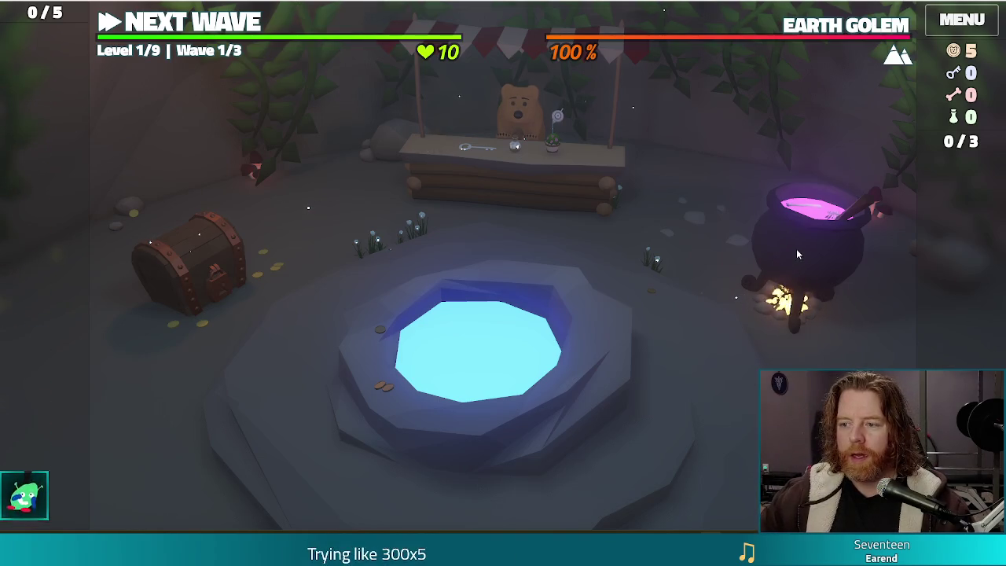
left_click(797, 249)
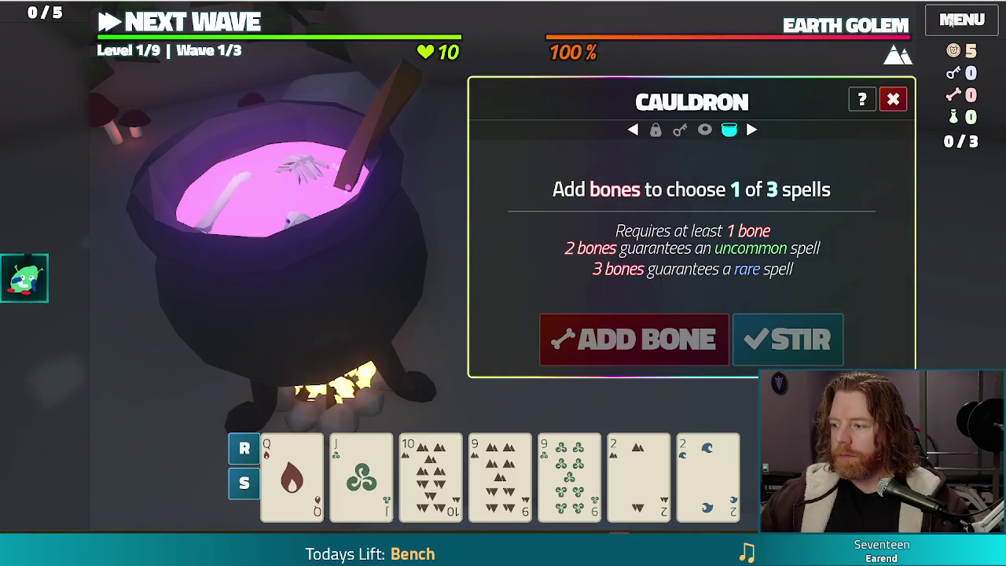
Quit the game with Alt+F4 and bring up the Wichita Mountains April 2026 gallery photos.
key("alt+F4")
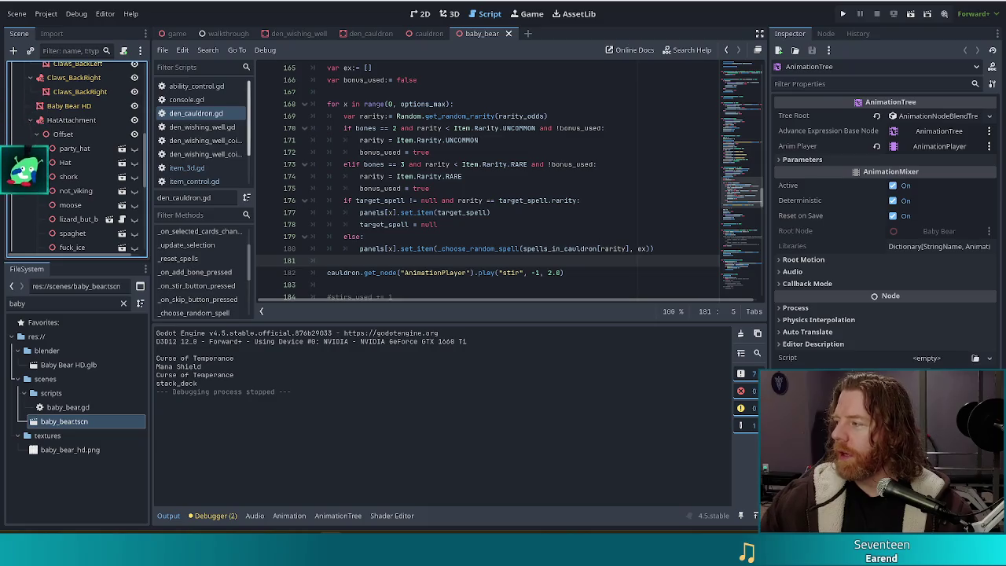
key("alt+Tab")
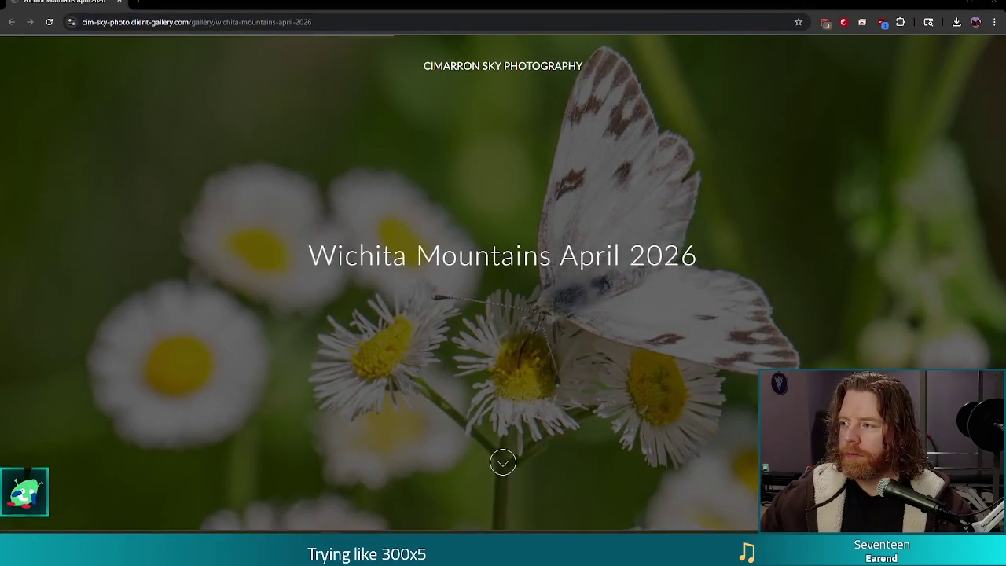
left_click(504, 464)
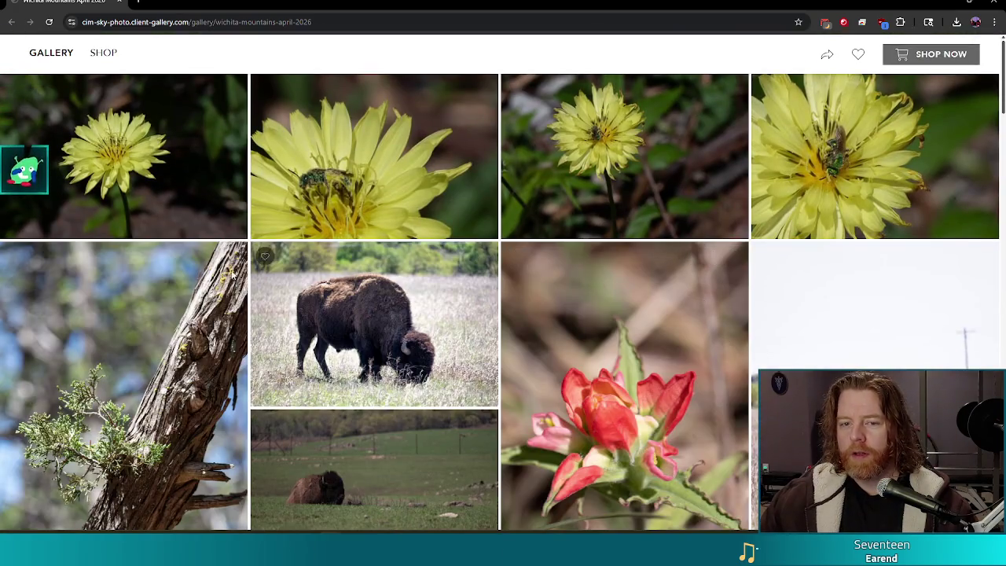
View the yellow flower DSC_0987 and grazing bison DSC_1013 photos full size.
left_click(869, 162)
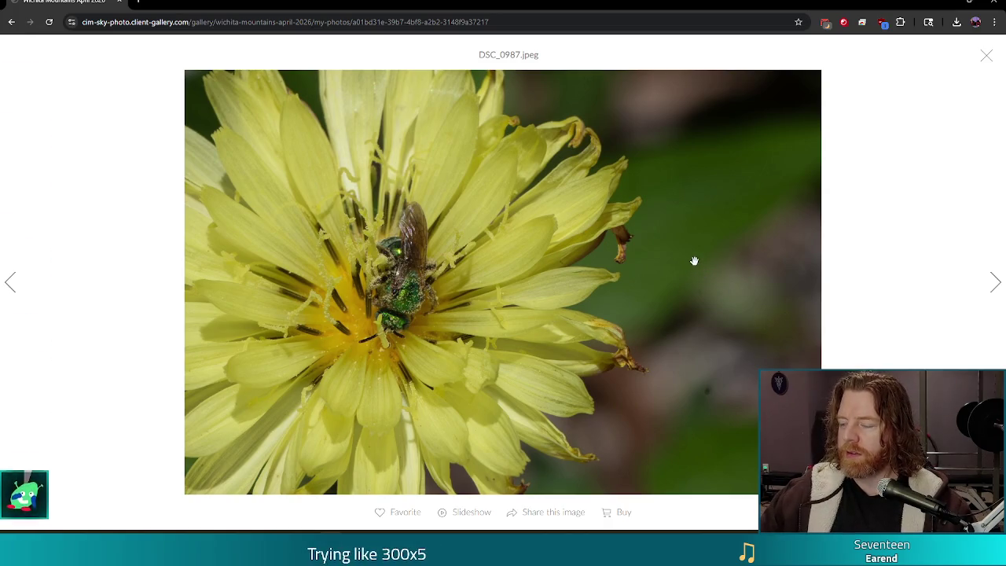
left_click(987, 59)
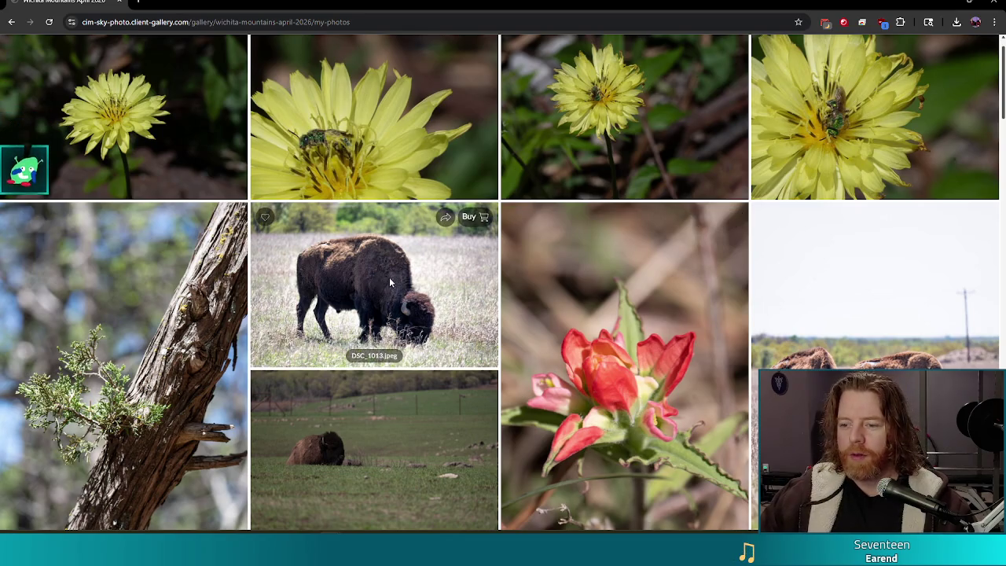
scroll(445, 301, "down", 2)
left_click(440, 188)
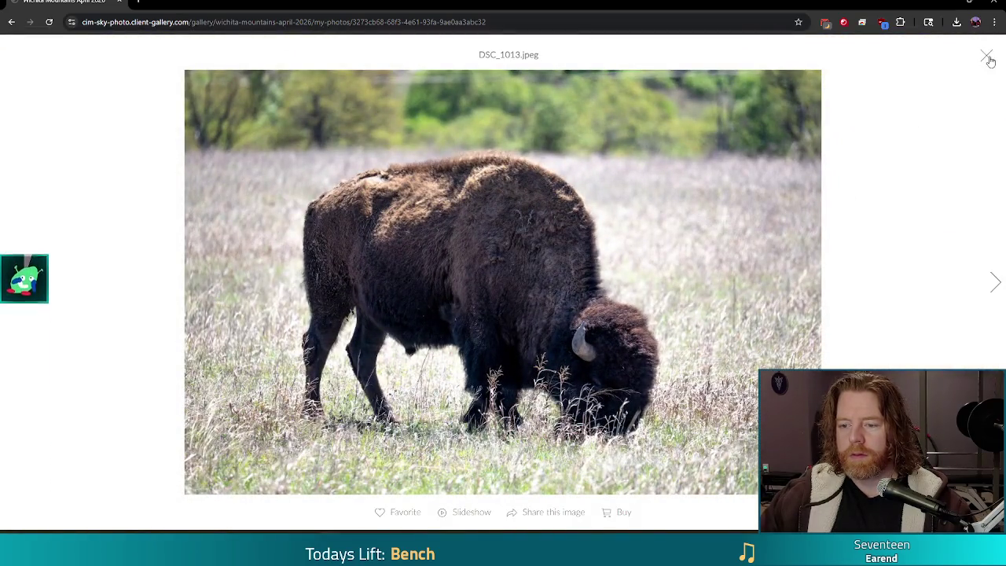
left_click(989, 58)
scroll(675, 378, "down", 3)
View the bison portrait and the DSC_1135 bison photo full size.
left_click(662, 356)
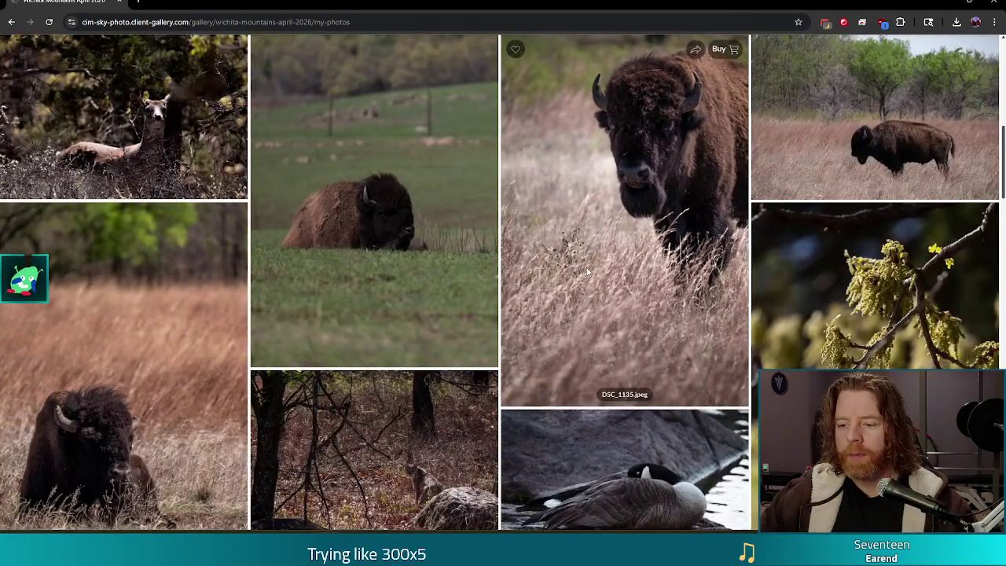
scroll(563, 255, "down", 4)
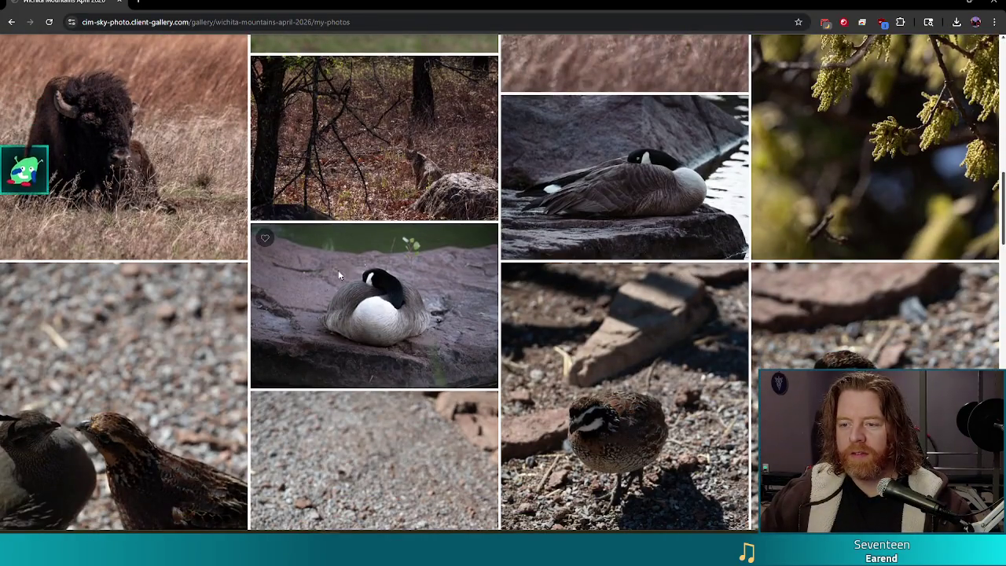
mouse_move(314, 307)
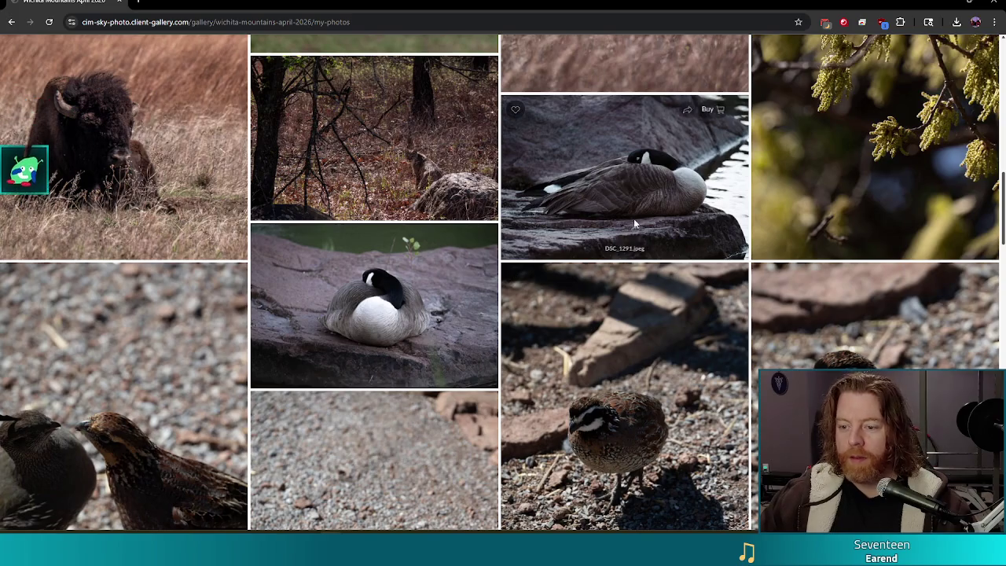
scroll(634, 219, "down", 3)
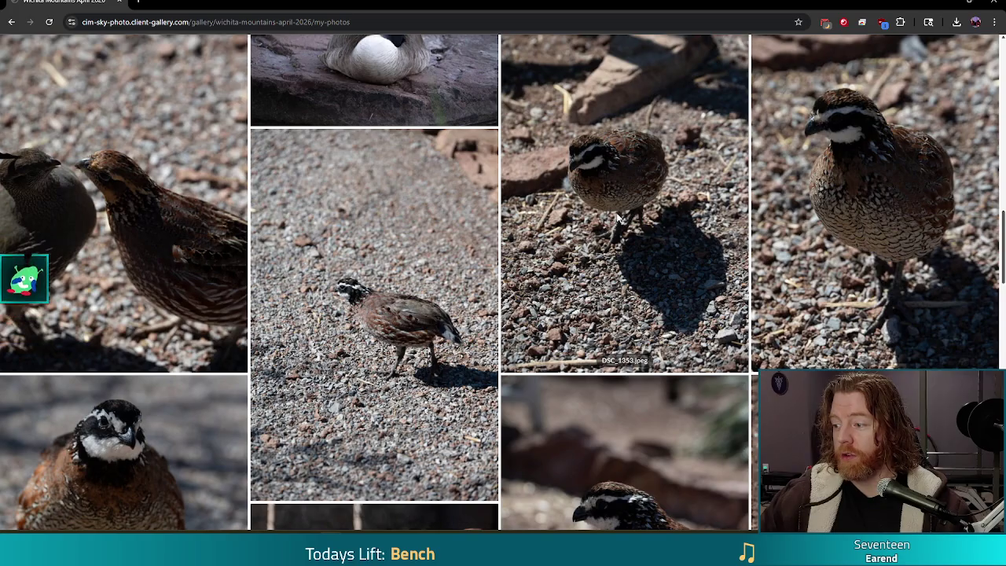
scroll(617, 228, "up", 10)
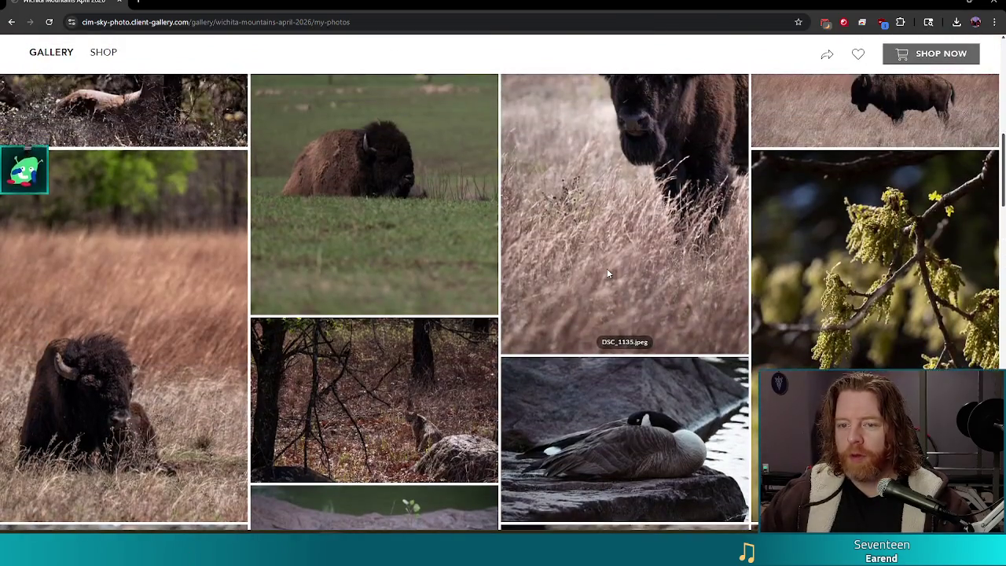
scroll(611, 273, "up", 2)
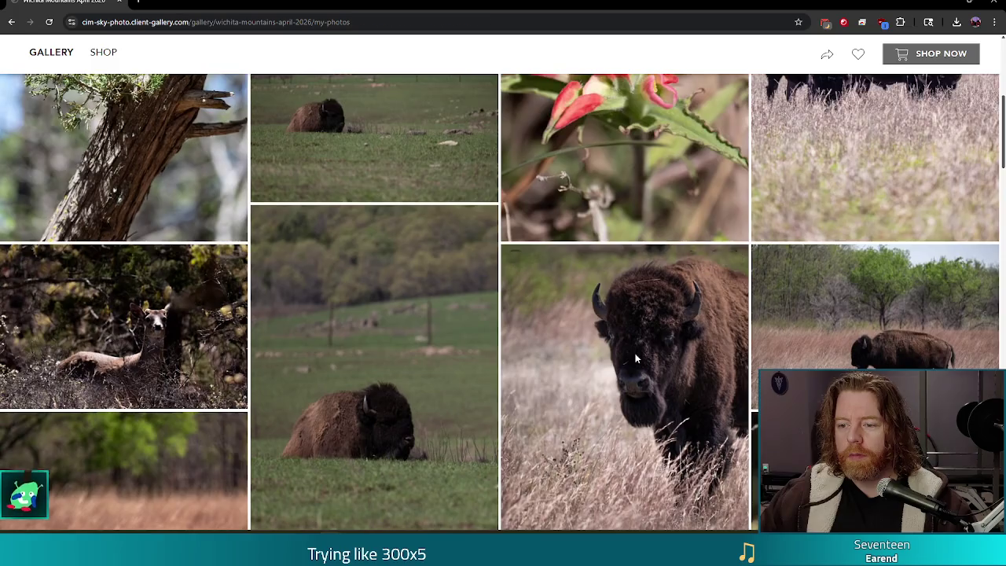
left_click(621, 369)
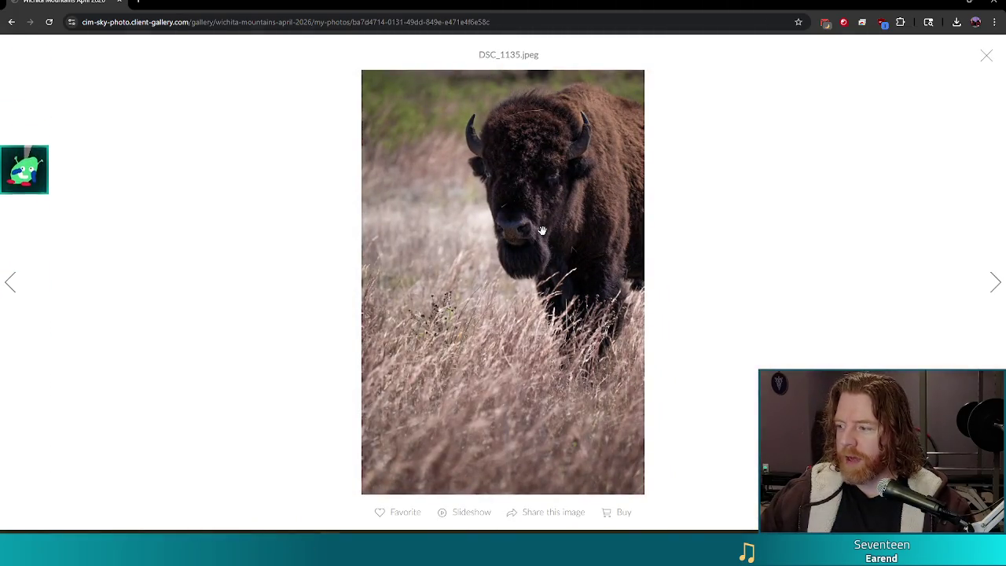
left_click(988, 58)
Scroll further down the gallery and view the ladybug photo full size.
scroll(553, 269, "down", 2)
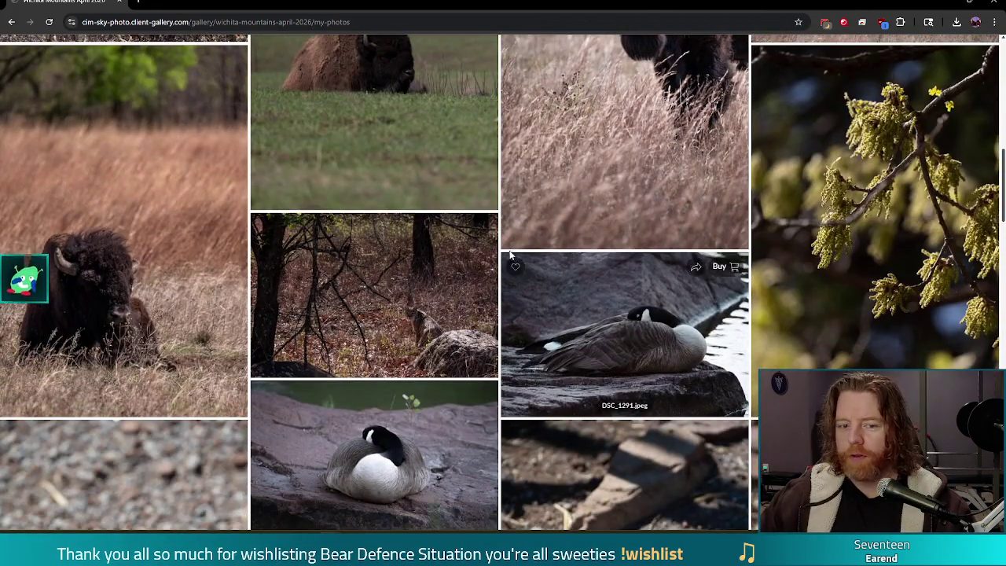
scroll(511, 250, "down", 5)
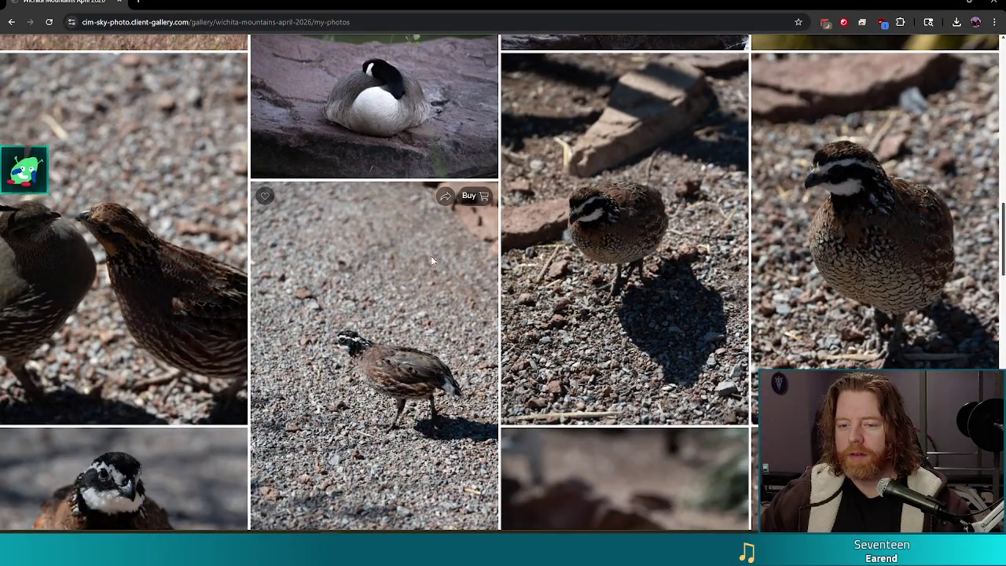
scroll(431, 261, "down", 4)
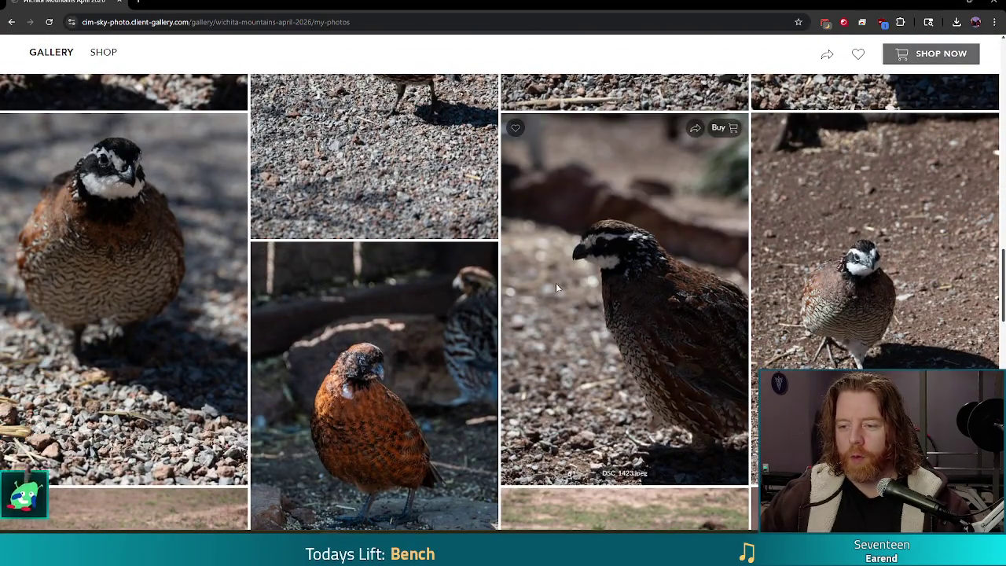
scroll(542, 286, "down", 4)
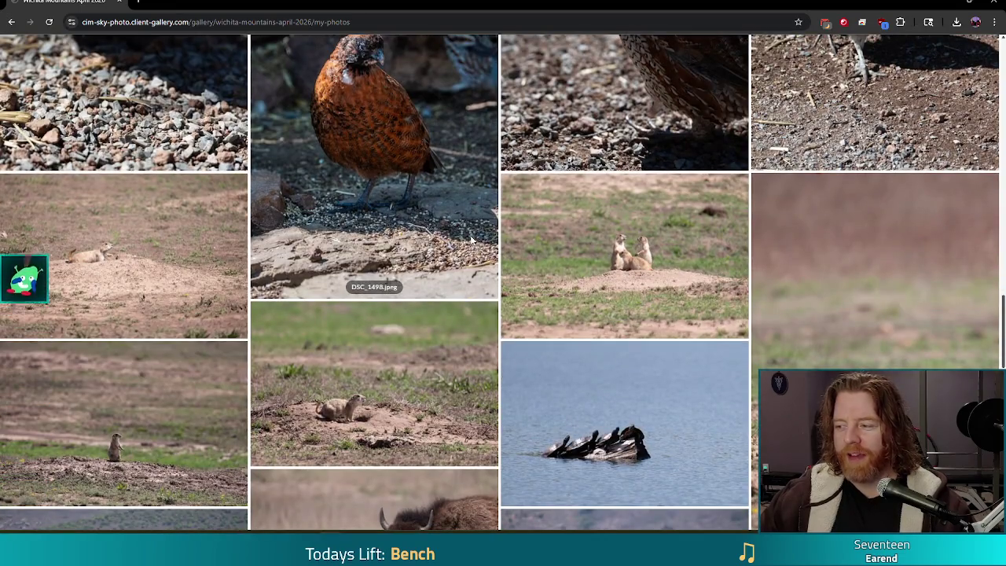
scroll(472, 240, "down", 5)
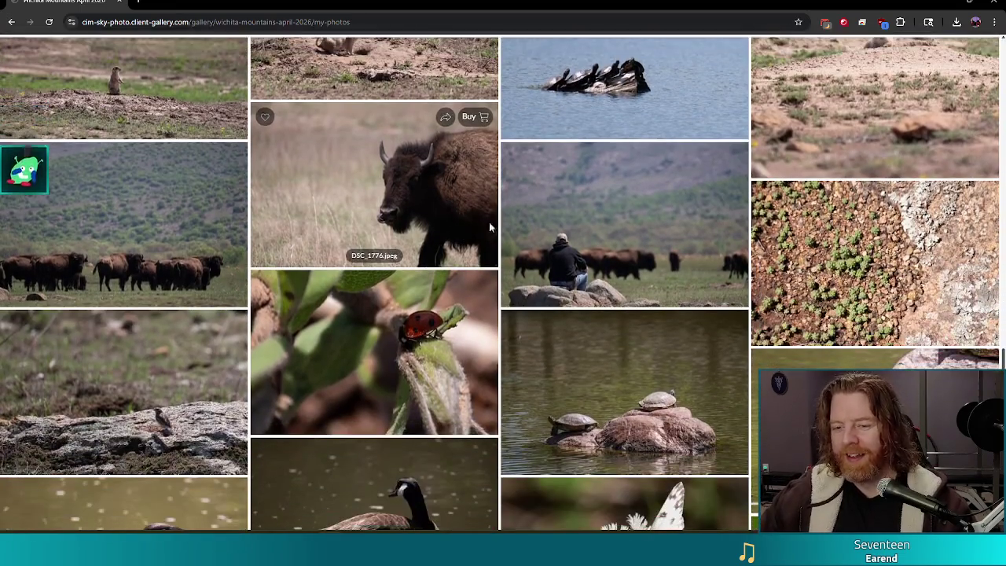
left_click(342, 343)
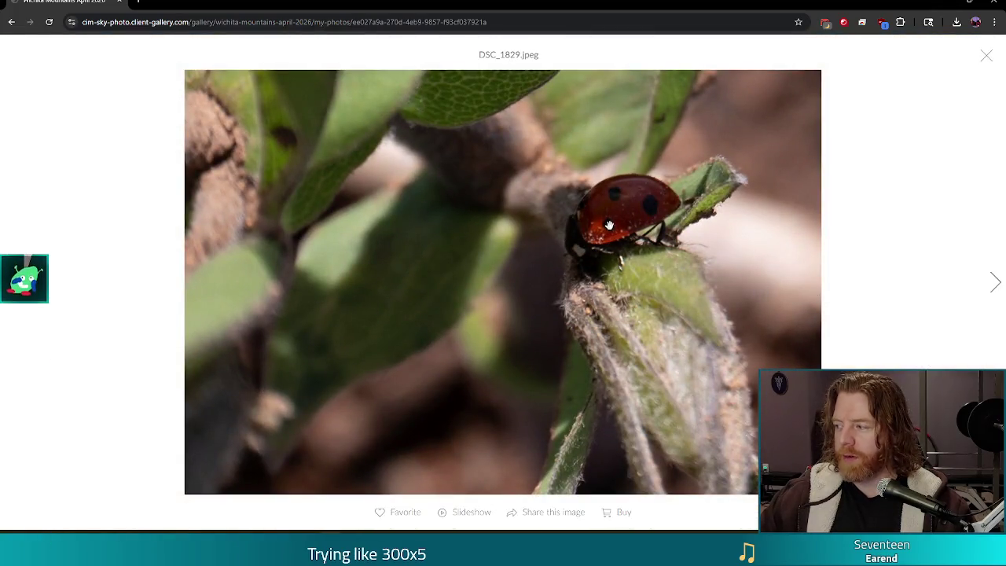
left_click(987, 60)
View the DSC_1909 butterfly photo full size, then scroll back up the wildlife grid.
scroll(860, 309, "down", 6)
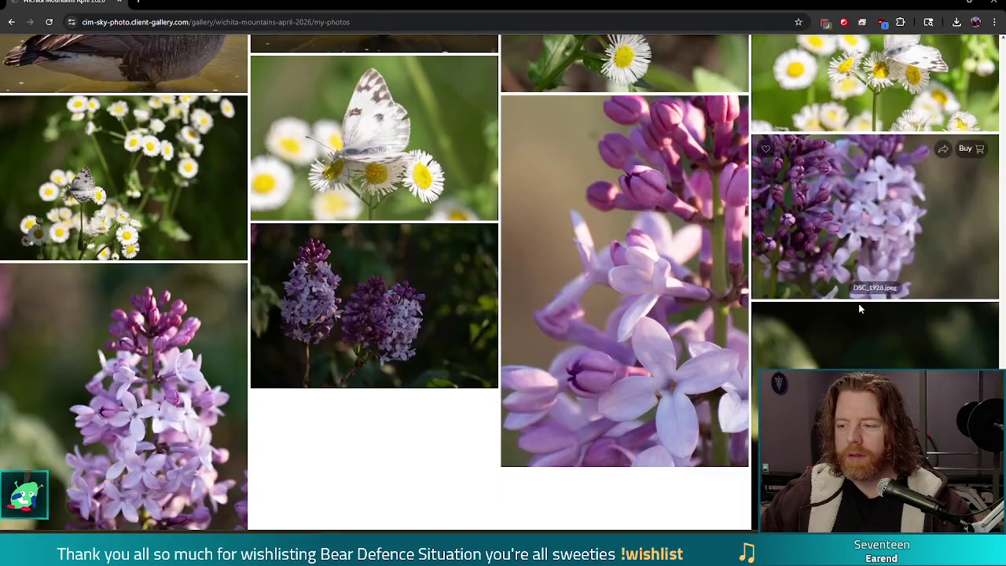
scroll(861, 309, "down", 2)
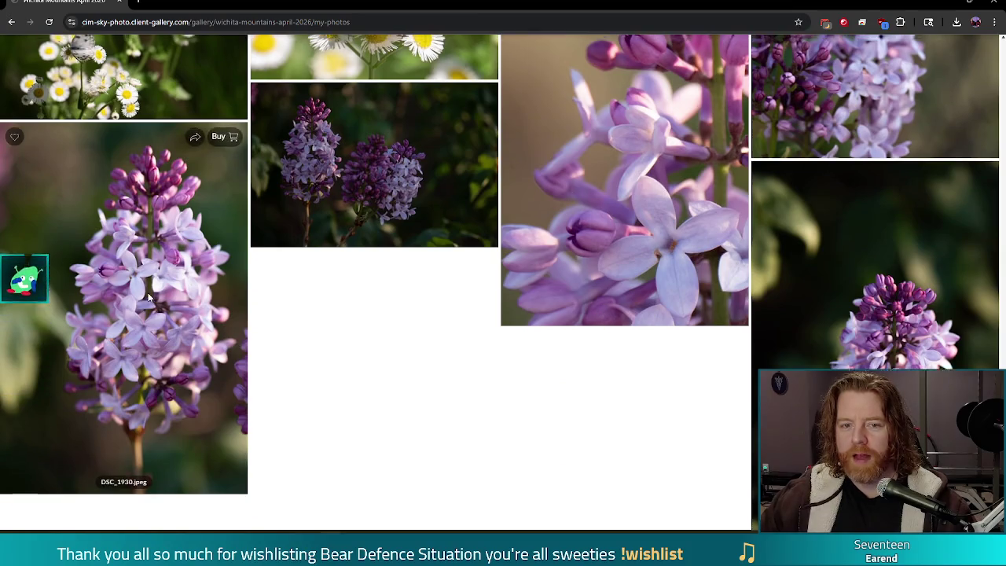
scroll(504, 307, "up", 3)
left_click(399, 180)
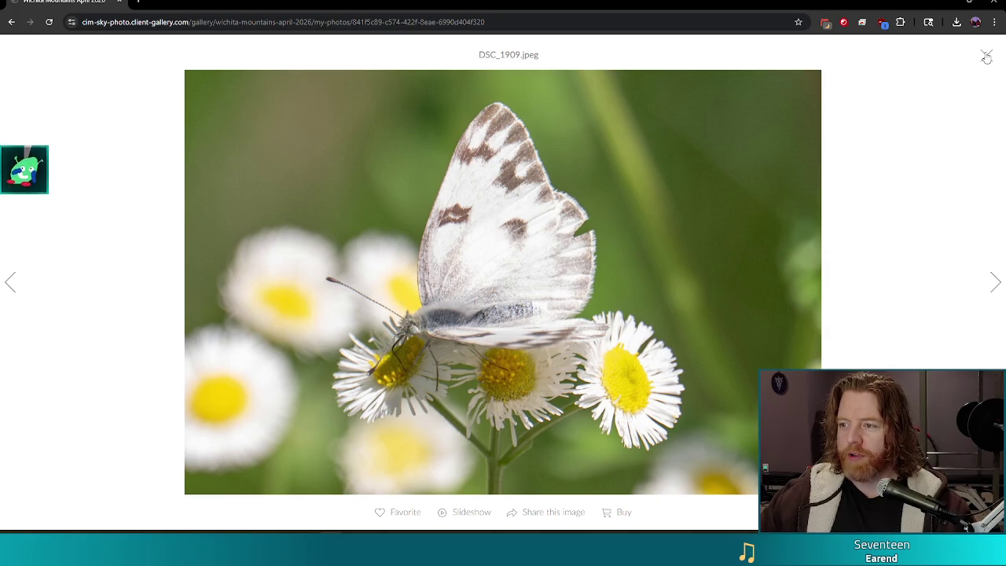
left_click(987, 57)
mouse_move(685, 251)
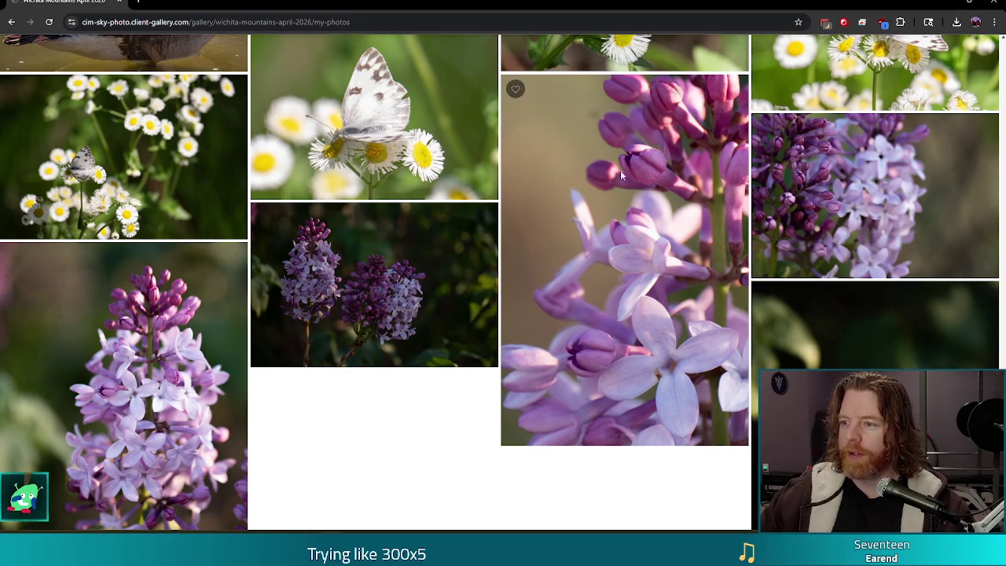
scroll(503, 283, "up", 10)
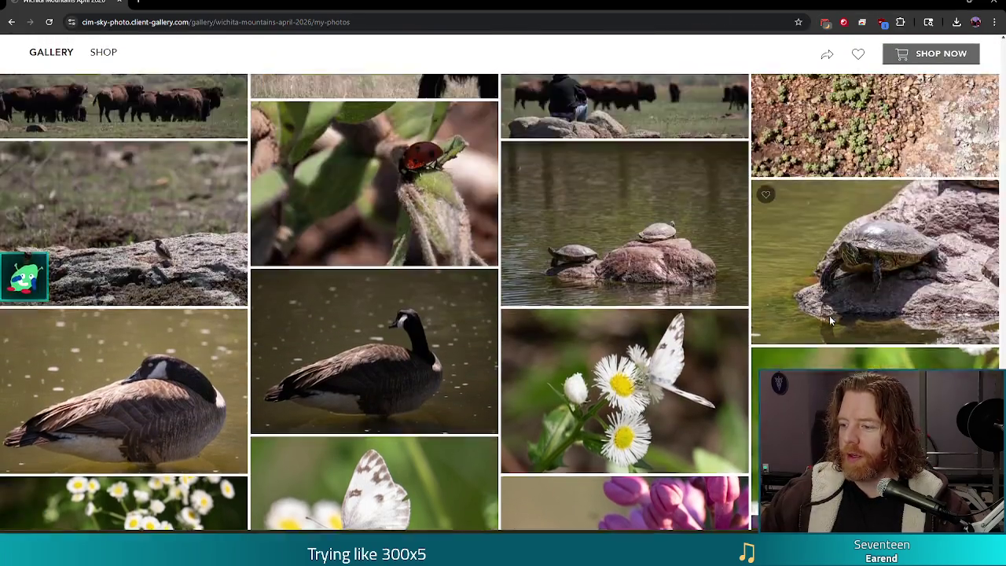
scroll(825, 316, "up", 4)
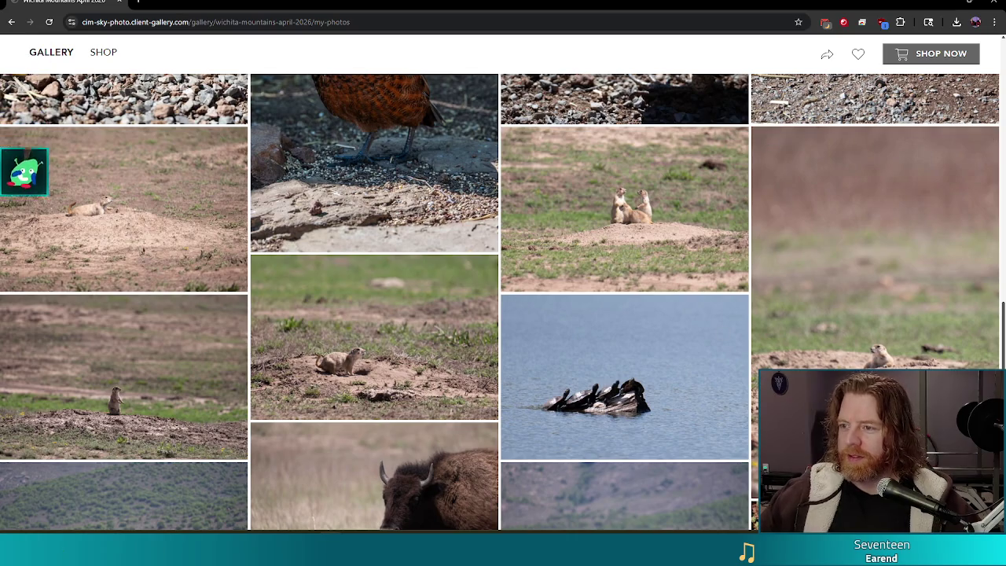
Bring up Godot's den_cauldron.gd script and show the AnimationPlayer documentation tooltip.
key("alt+Tab")
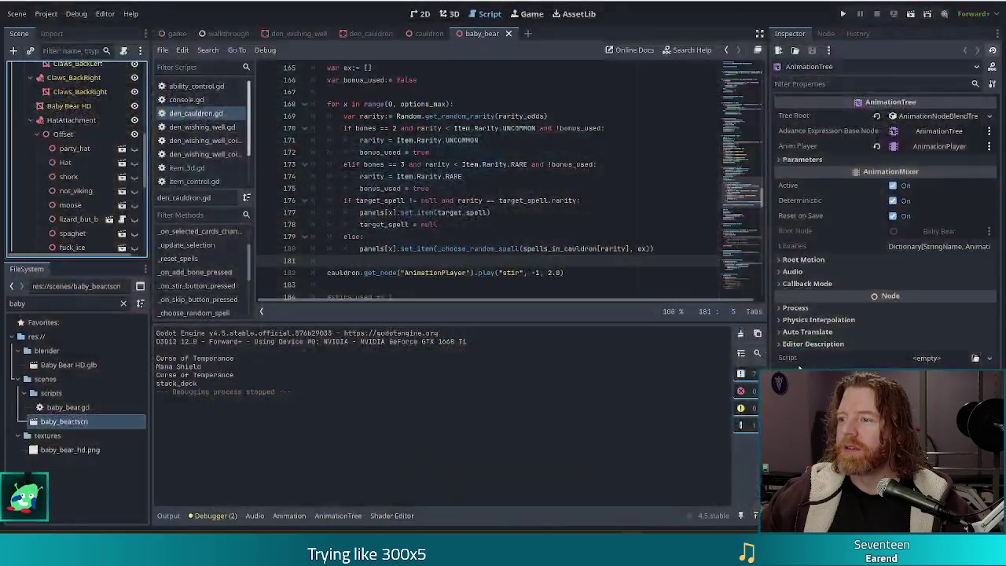
mouse_move(452, 269)
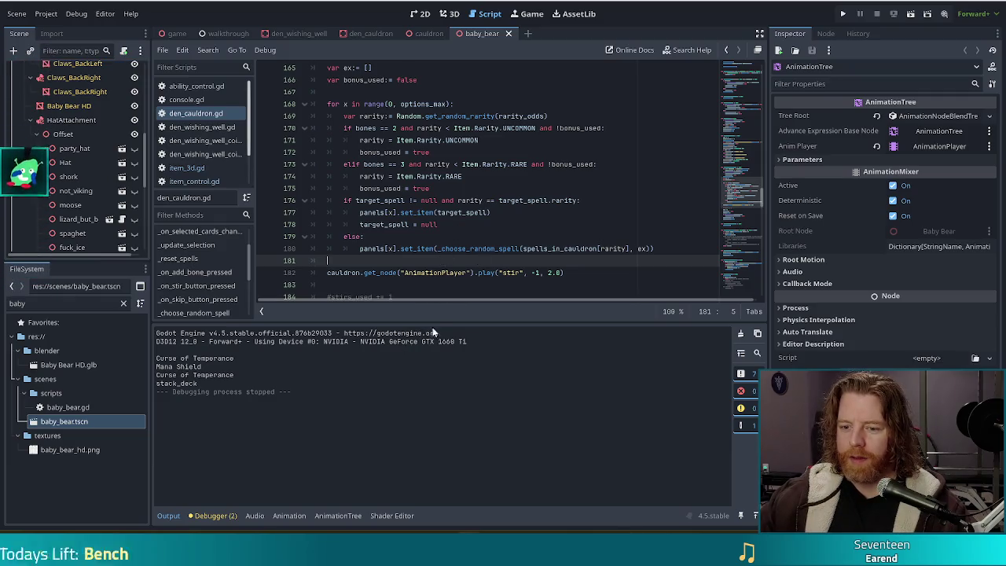
Drag the code/Output splitter down so den_cauldron.gd shows through line 188.
mouse_move(442, 323)
left_mouse_down()
mouse_move(441, 398)
mouse_move(441, 369)
mouse_move(439, 379)
left_mouse_up()
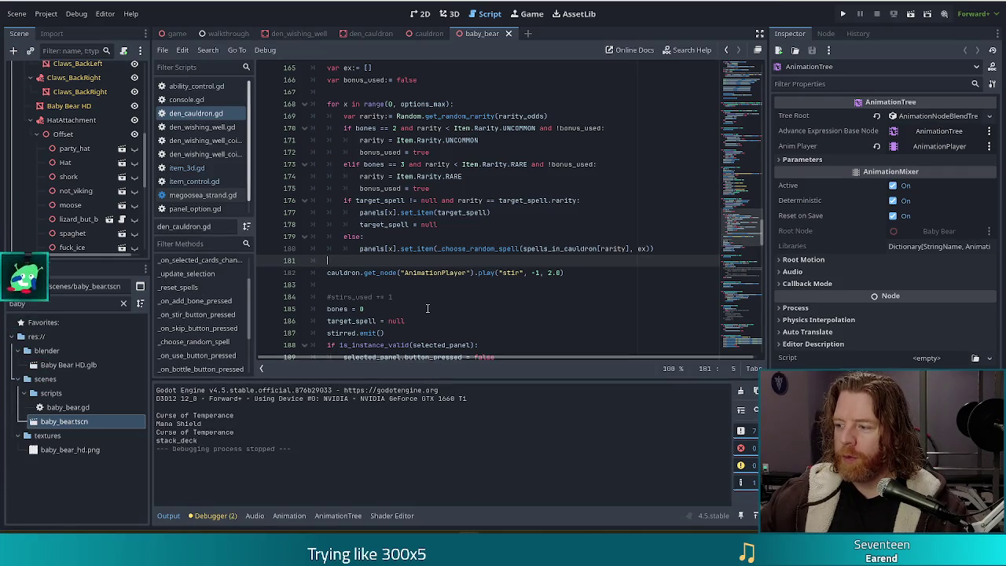